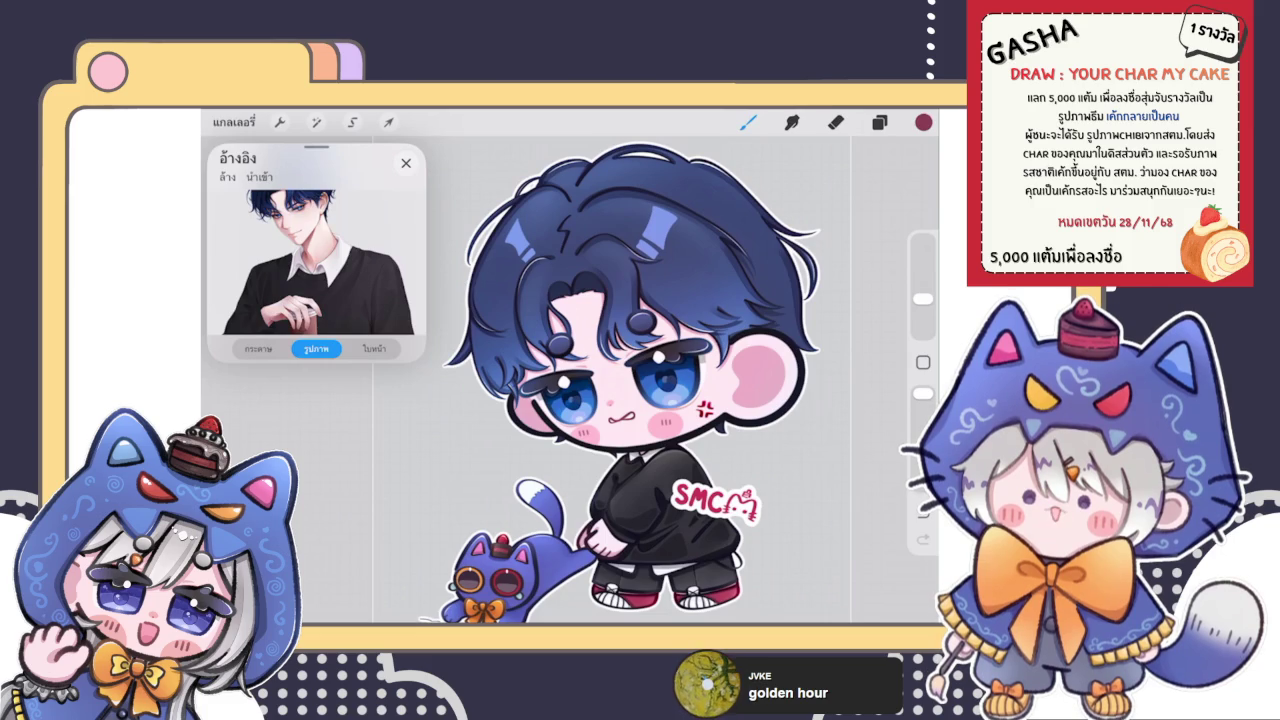
# Back in the gallery, stack the two blue-haired chibi artworks and open the pink base-body template copy
pyautogui.click(405, 162)
pyautogui.click(234, 122)
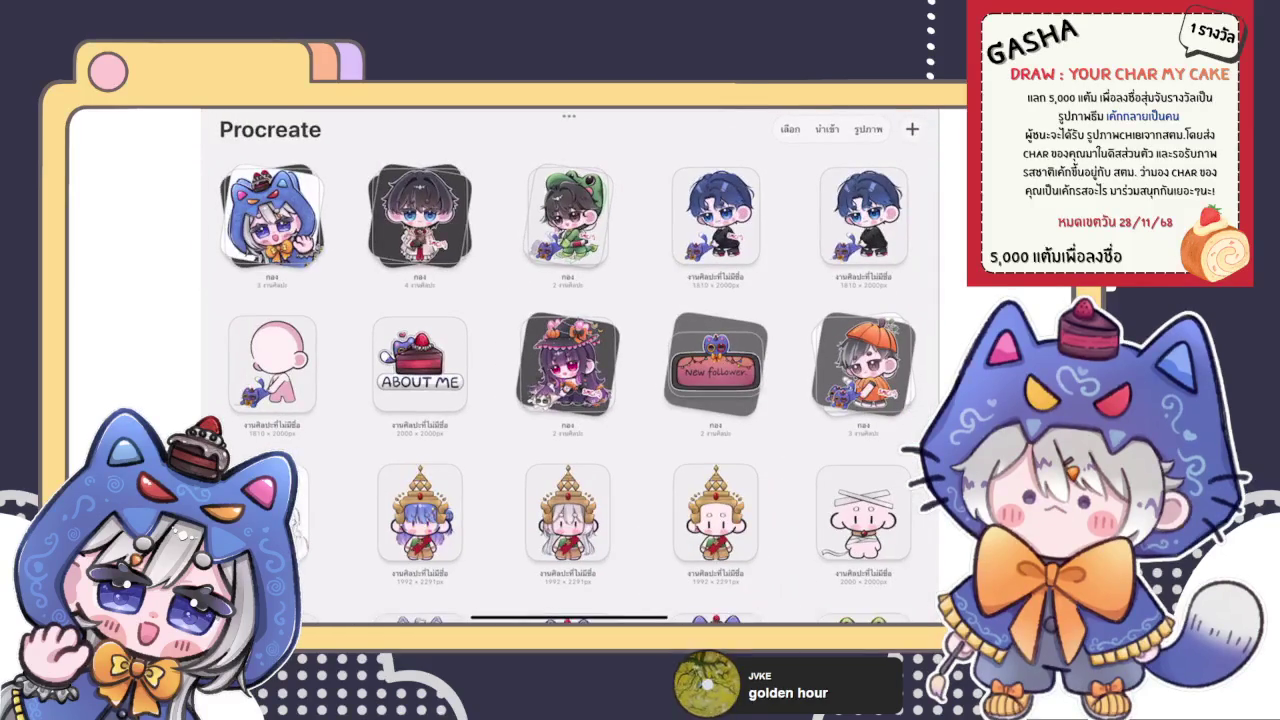
pyautogui.moveTo(715, 215); pyautogui.dragTo(863, 215)
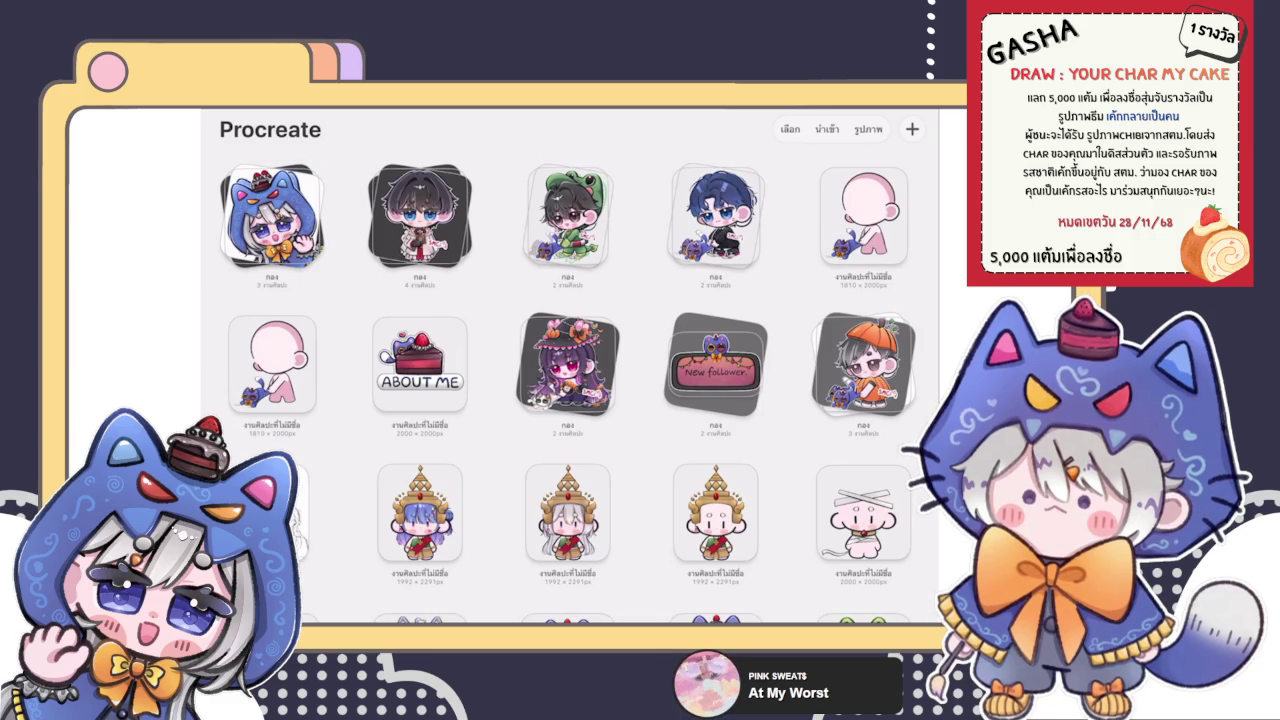
pyautogui.click(272, 363)
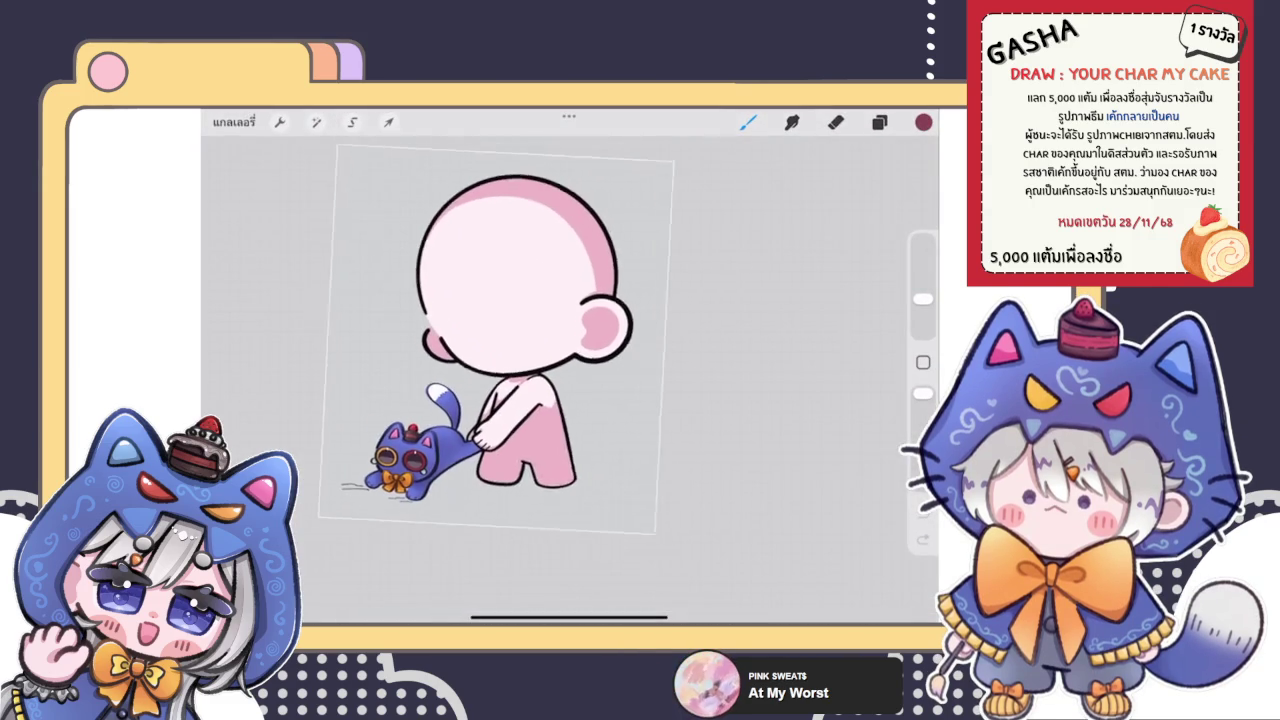
# Delete the top unwanted layers, including เลเยอร์ 18 and the old face layer
pyautogui.click(879, 122)
pyautogui.moveTo(820, 309); pyautogui.dragTo(700, 309)
pyautogui.click(864, 309)
pyautogui.moveTo(820, 309); pyautogui.dragTo(700, 309)
pyautogui.click(864, 309)
pyautogui.moveTo(820, 309); pyautogui.dragTo(700, 309)
pyautogui.click(864, 309)
pyautogui.moveTo(820, 309); pyautogui.dragTo(700, 309)
pyautogui.click(864, 309)
pyautogui.click(864, 309)
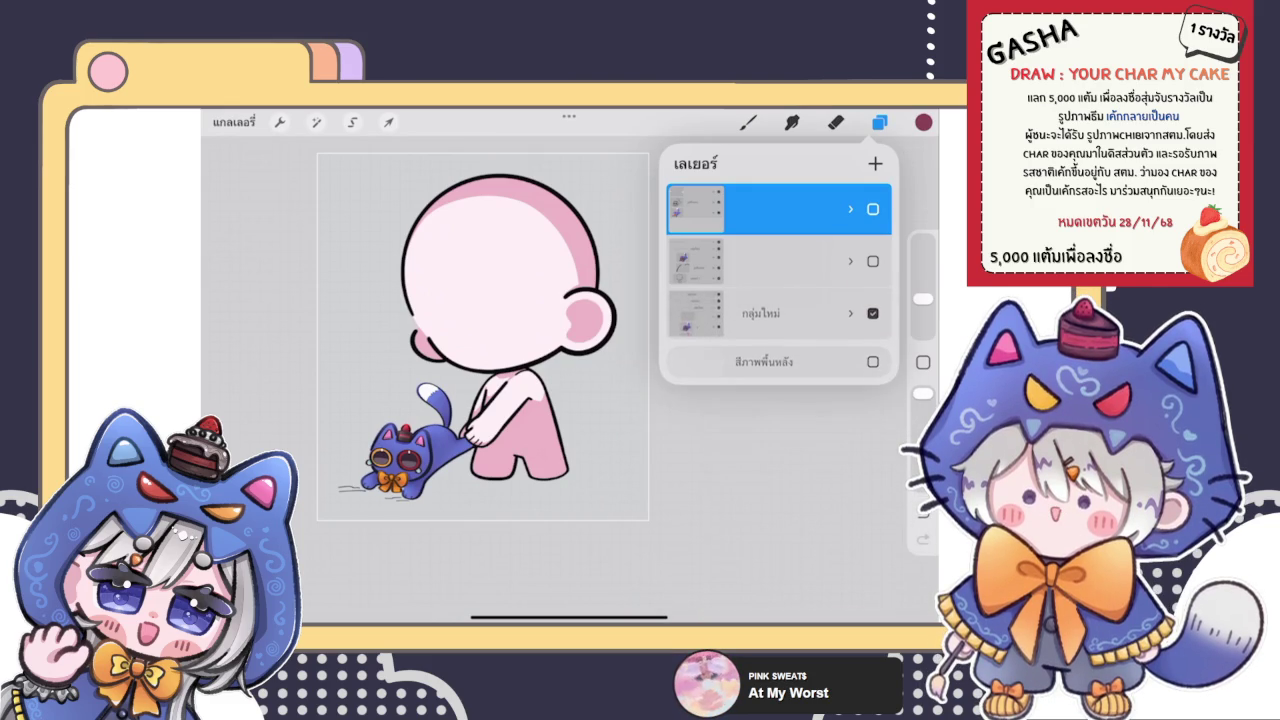
# Move the รูปที่แทรก curve layer out of the second group, then delete that old group
pyautogui.click(850, 261)
pyautogui.click(850, 277)
pyautogui.moveTo(735, 386); pyautogui.dragTo(700, 257)
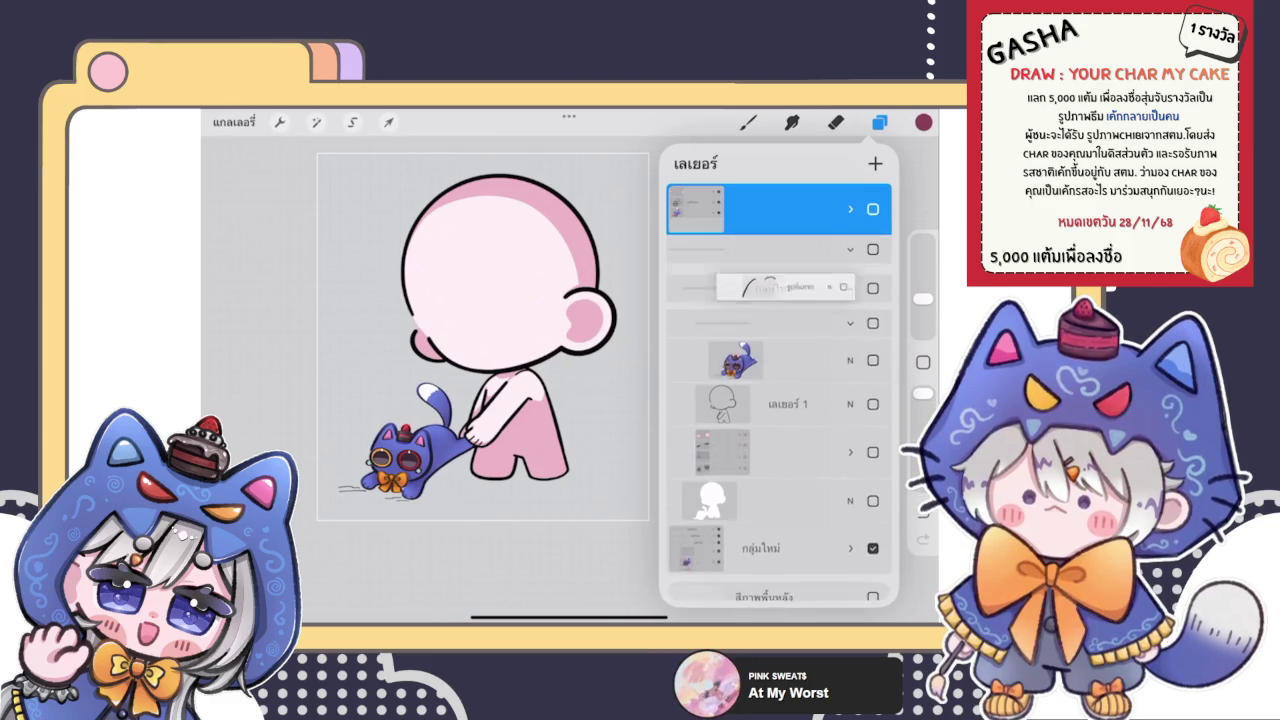
pyautogui.moveTo(820, 293); pyautogui.dragTo(700, 293)
pyautogui.click(865, 293)
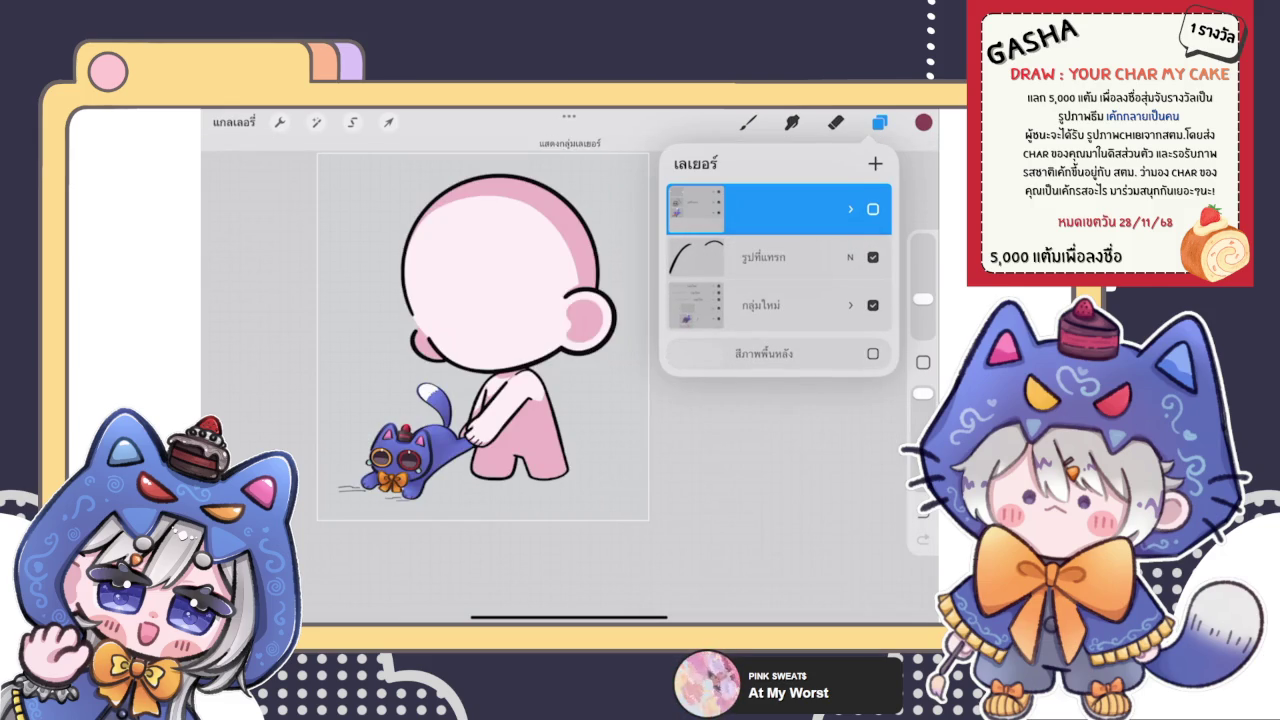
# Inside the กลุ่มใหม่ group, delete layers เลเยอร์ 28 and เลเยอร์ 27
pyautogui.click(850, 305)
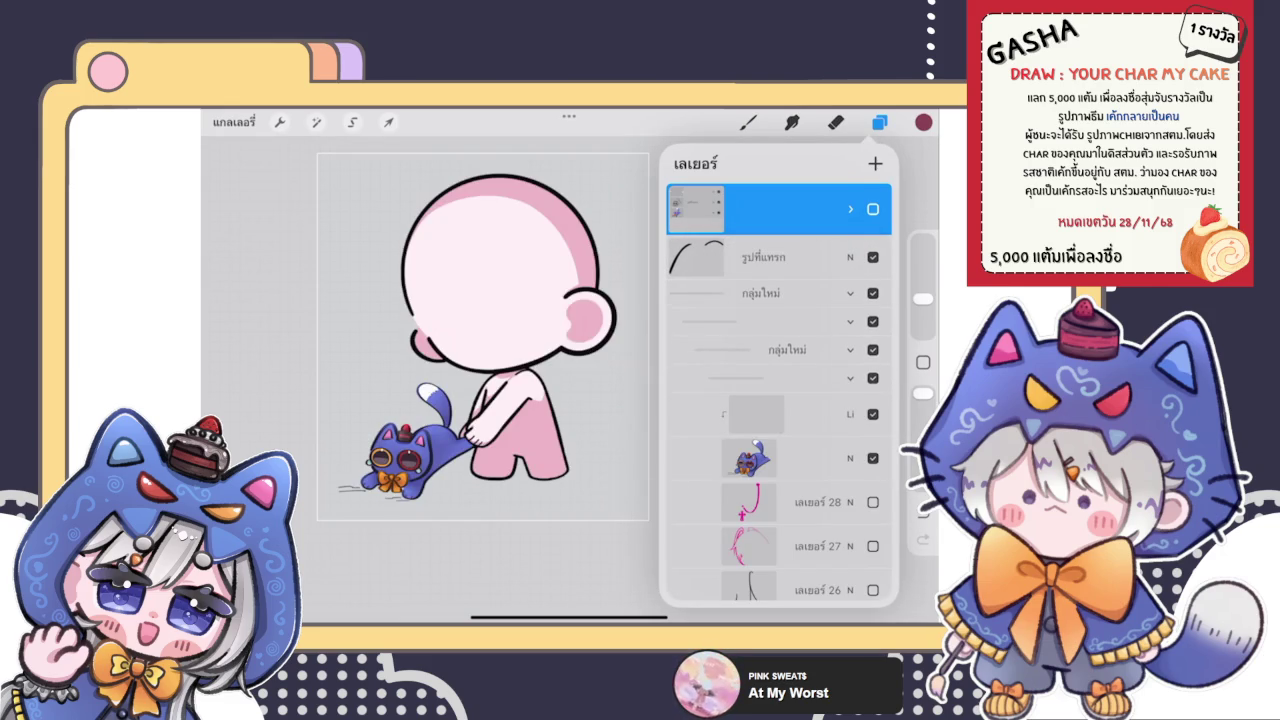
pyautogui.click(780, 257)
pyautogui.scroll(-3, 779, 400)
pyautogui.moveTo(830, 370); pyautogui.dragTo(760, 370)
pyautogui.click(884, 371)
pyautogui.click(884, 371)
pyautogui.moveTo(840, 370); pyautogui.dragTo(760, 370)
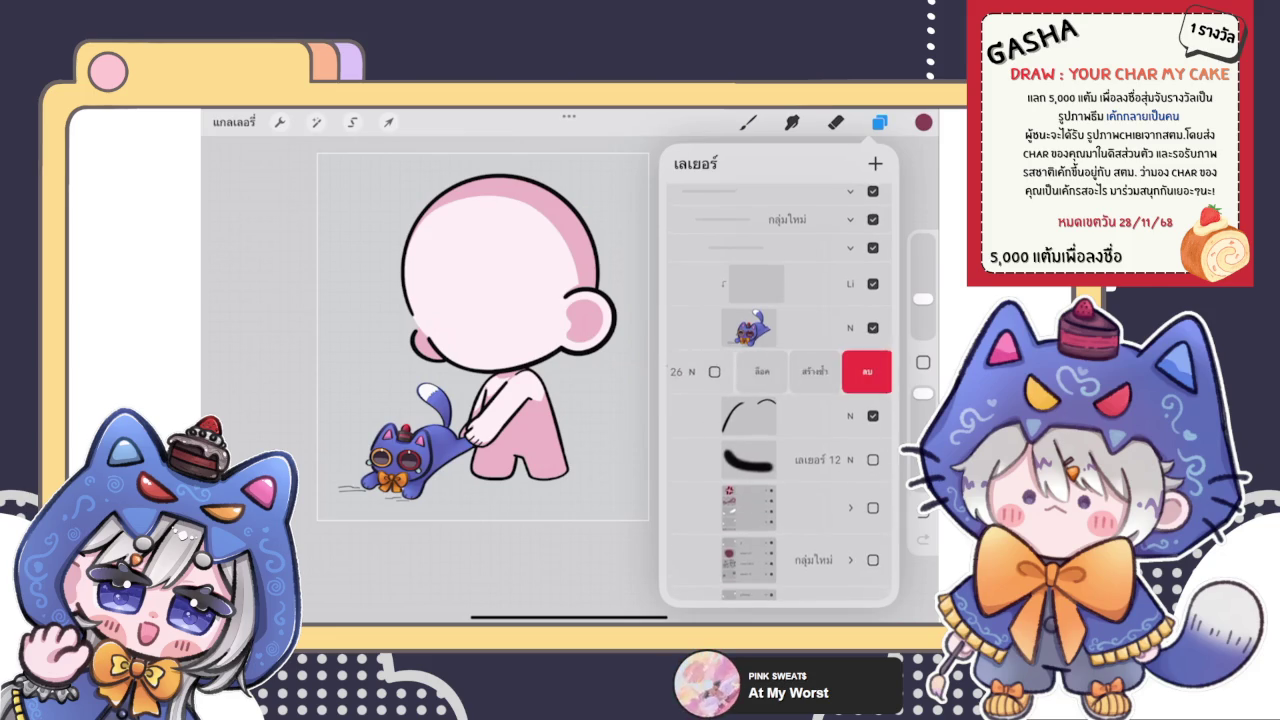
pyautogui.scroll(3, 779, 400)
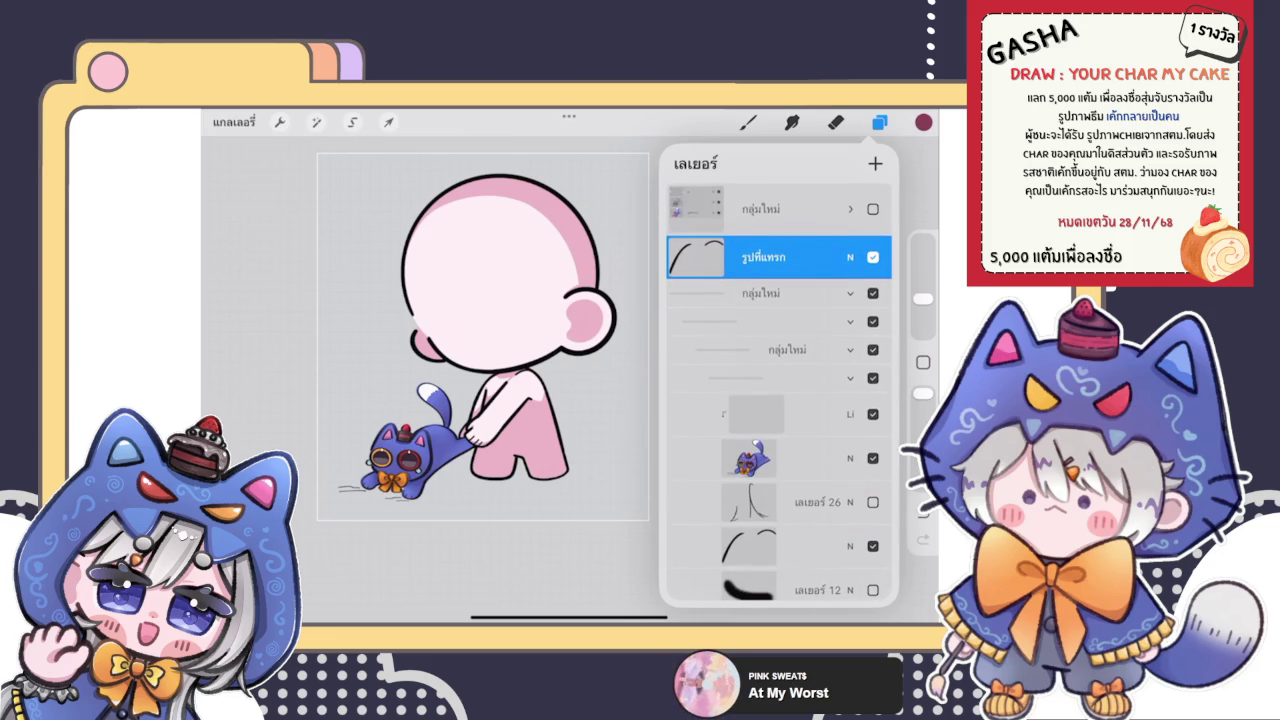
# Hide and then delete the รูปที่แทรก curve layer
pyautogui.click(873, 257)
pyautogui.click(873, 257)
pyautogui.click(873, 257)
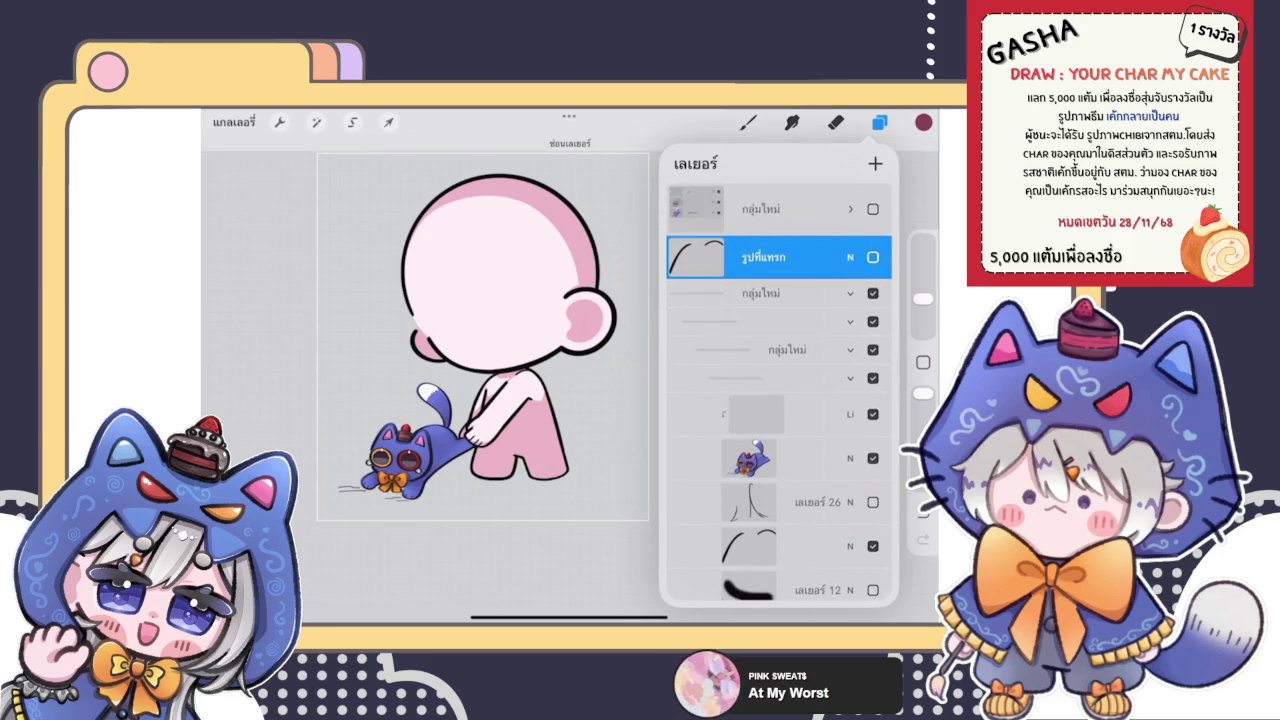
pyautogui.moveTo(840, 257); pyautogui.dragTo(760, 257)
pyautogui.click(843, 257)
# Delete the leftover layers เลเยอร์ 26 and เลเยอร์ 12
pyautogui.scroll(-3, 779, 420)
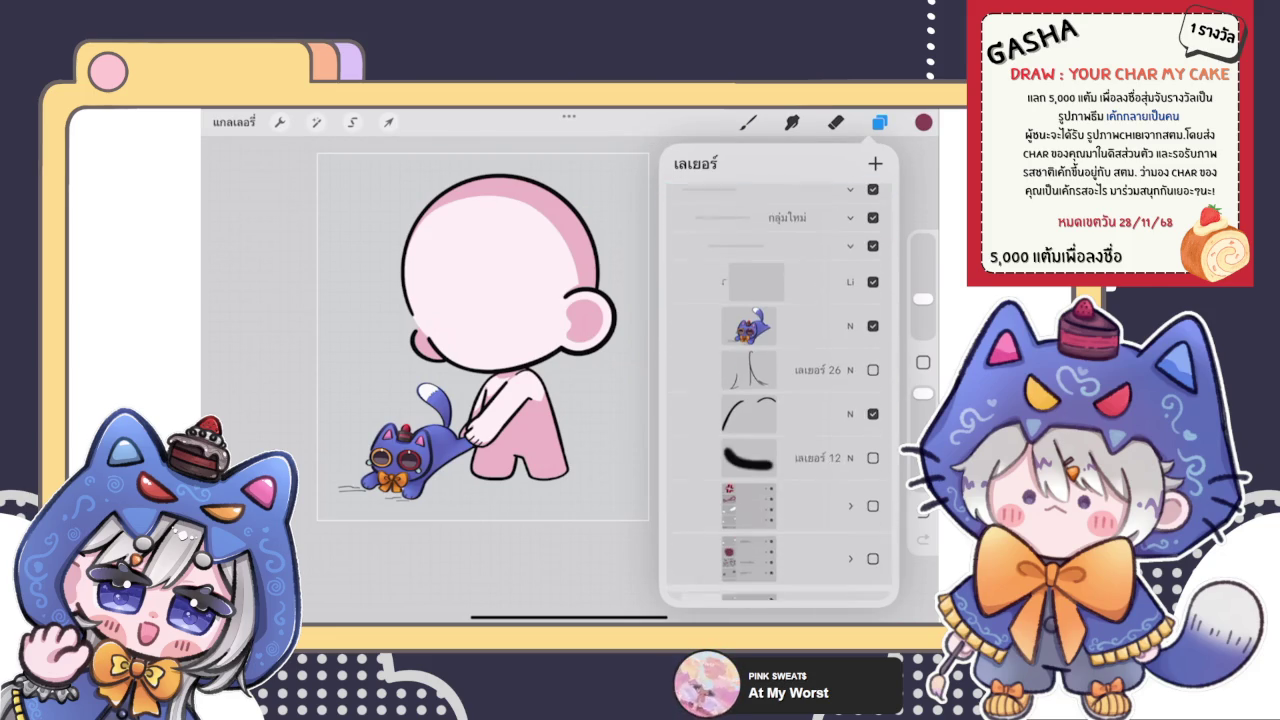
pyautogui.scroll(1, 779, 400)
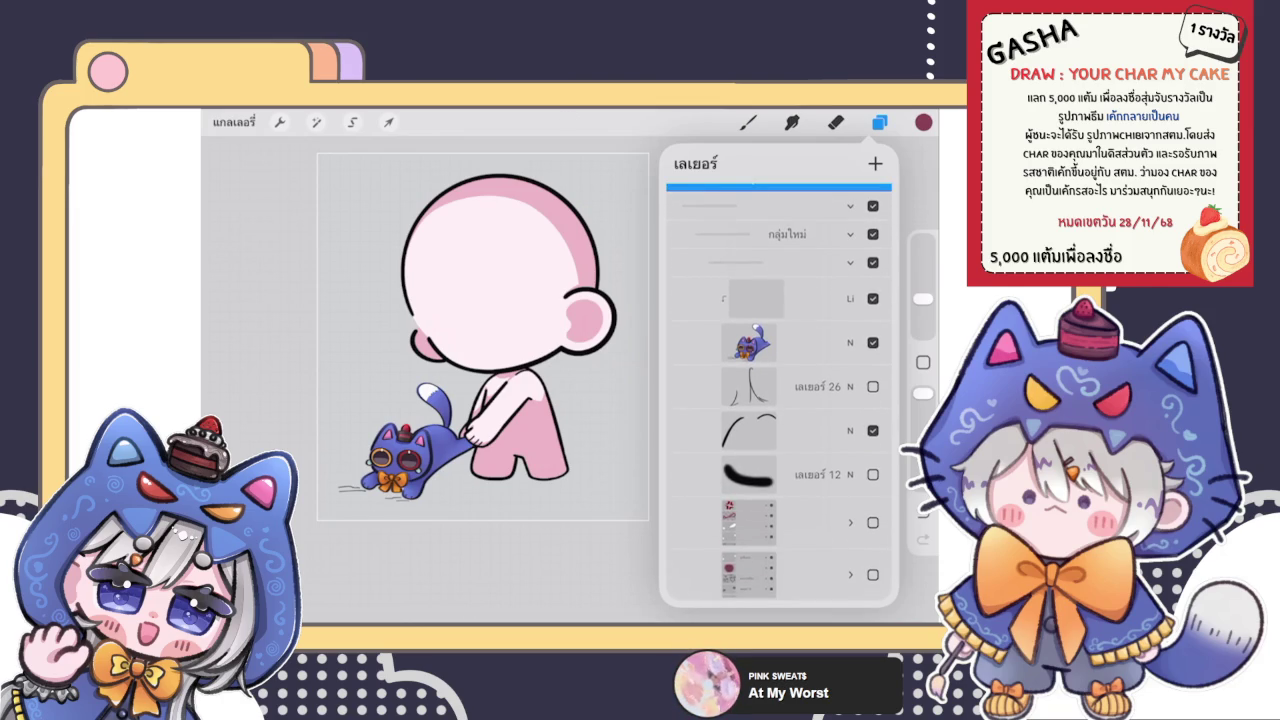
pyautogui.scroll(-2, 779, 400)
pyautogui.moveTo(820, 319); pyautogui.dragTo(760, 319)
pyautogui.click(860, 319)
pyautogui.moveTo(820, 363); pyautogui.dragTo(760, 363)
pyautogui.click(860, 363)
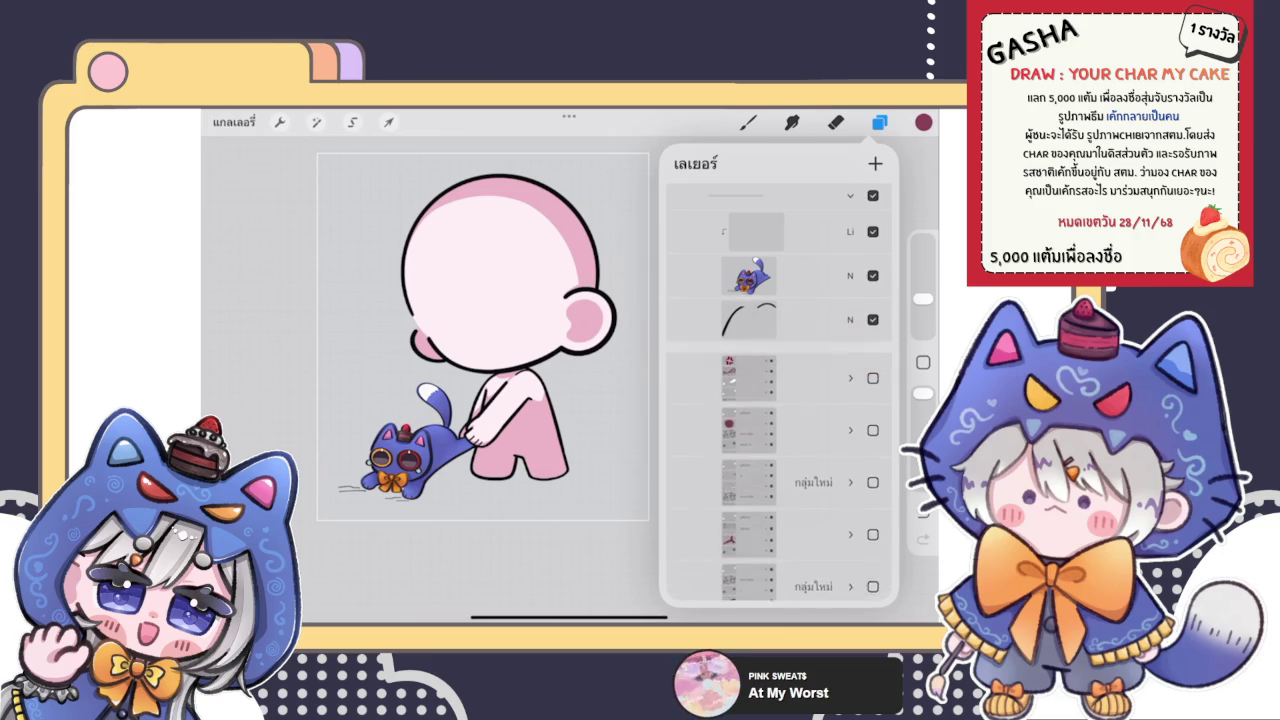
# Remove the unused groups, including กลุ่มใหม่, plus the จากการเลือก layer
pyautogui.moveTo(780, 460); pyautogui.dragTo(780, 377)
pyautogui.moveTo(830, 336); pyautogui.dragTo(730, 336)
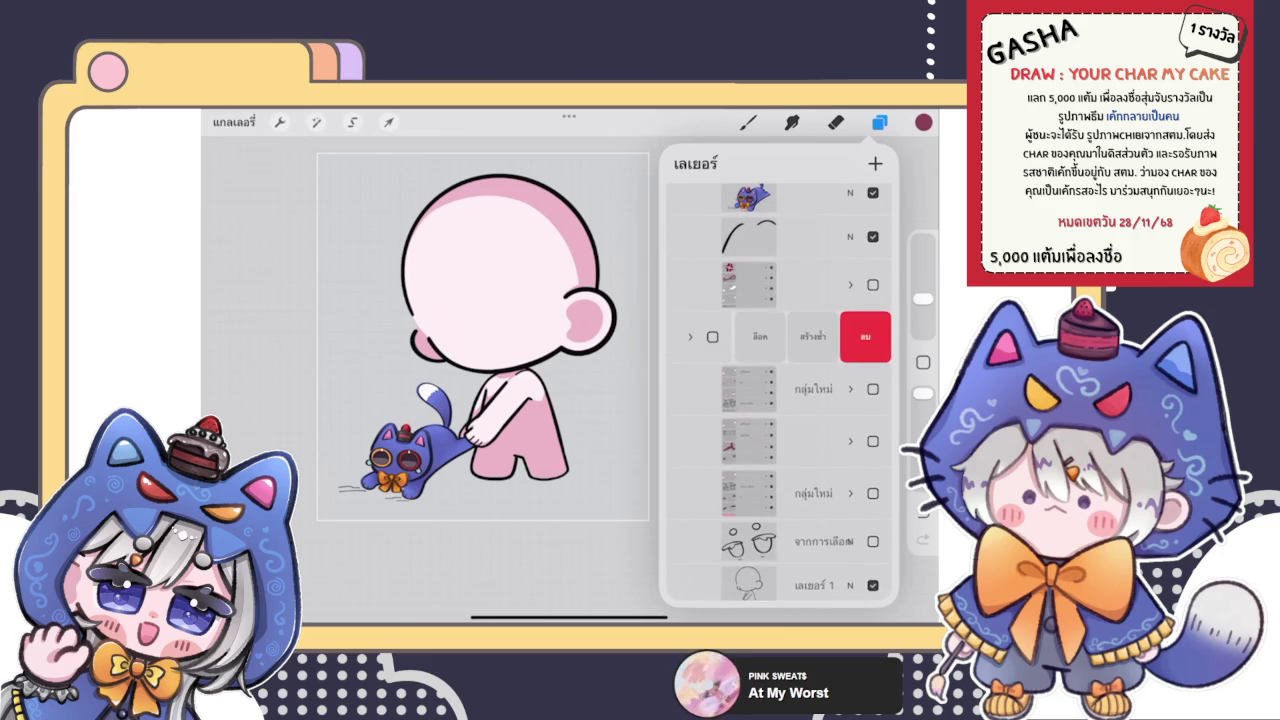
pyautogui.moveTo(830, 441); pyautogui.dragTo(730, 441)
pyautogui.click(865, 441)
pyautogui.moveTo(830, 441); pyautogui.dragTo(730, 441)
pyautogui.click(865, 441)
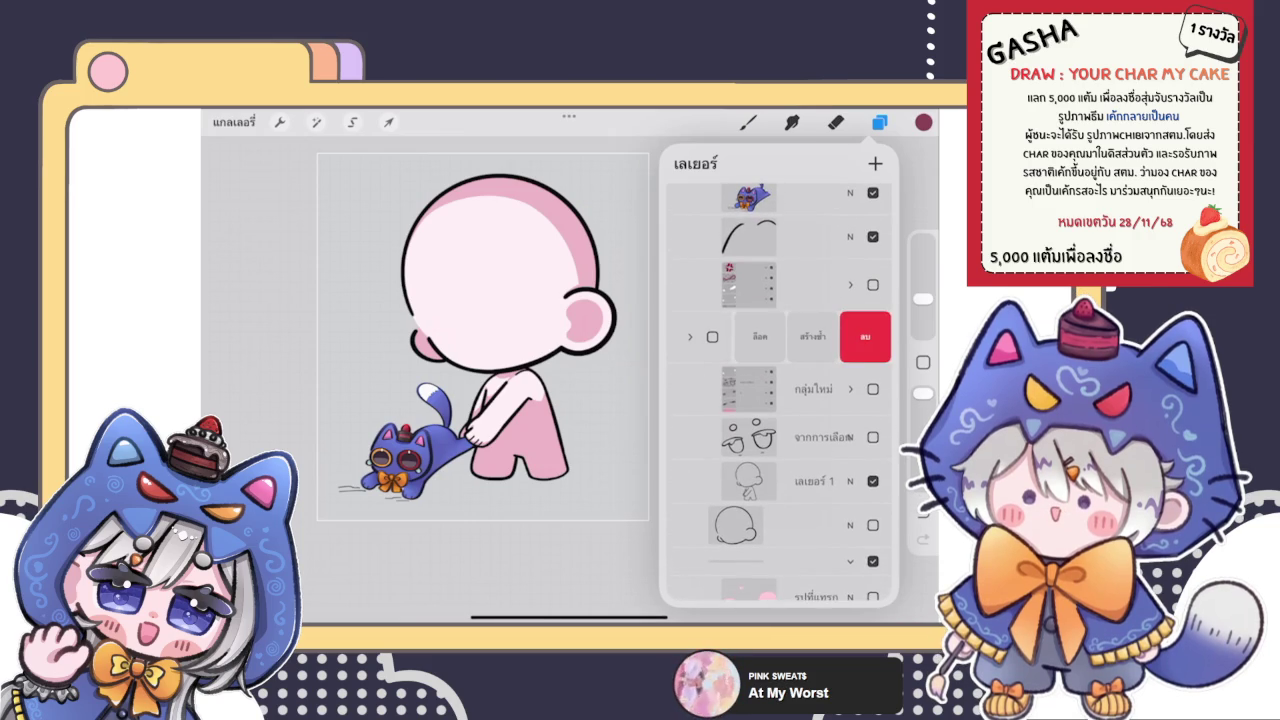
pyautogui.click(865, 336)
pyautogui.moveTo(830, 338); pyautogui.dragTo(730, 338)
pyautogui.click(865, 338)
pyautogui.moveTo(830, 338); pyautogui.dragTo(730, 338)
pyautogui.click(865, 338)
# Delete the blank circle, รูปที่แทรก and เลเยอร์ 14 layers, then show the face features group
pyautogui.moveTo(830, 380); pyautogui.dragTo(730, 380)
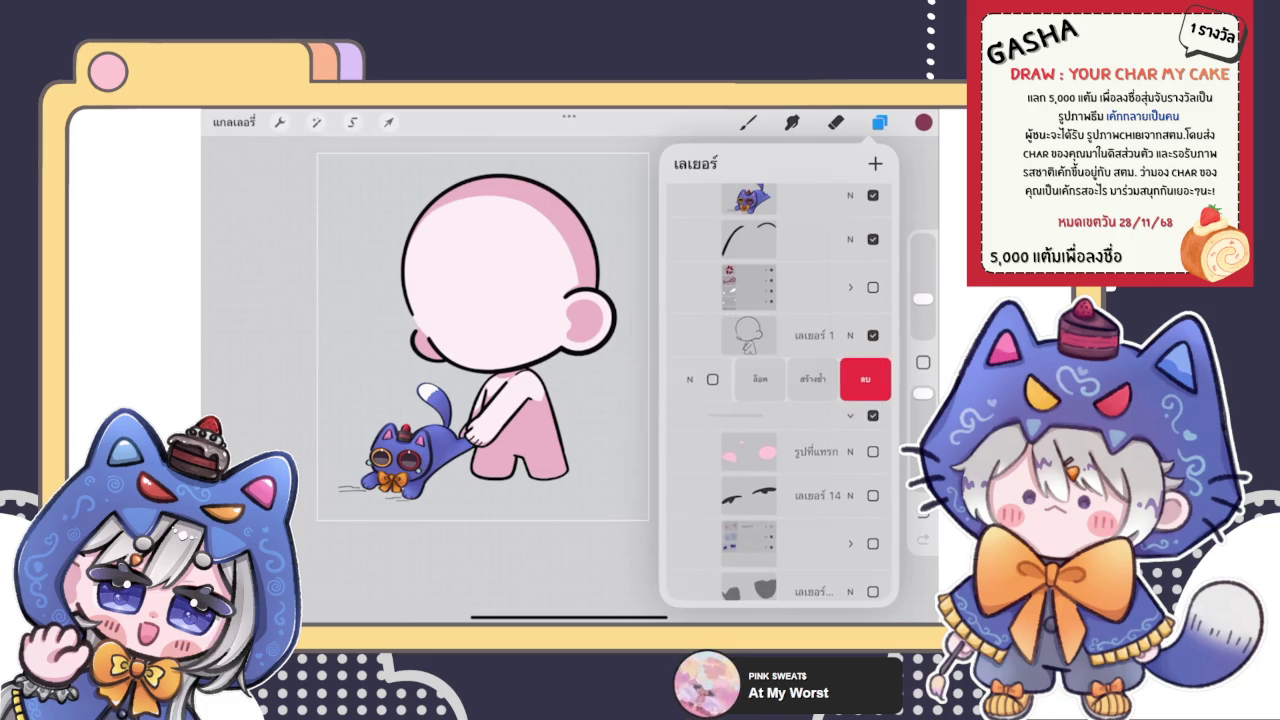
pyautogui.click(865, 379)
pyautogui.scroll(-2, 780, 400)
pyautogui.moveTo(760, 318)
pyautogui.mouseDown()
pyautogui.moveTo(840, 318)
pyautogui.moveTo(730, 318)
pyautogui.mouseUp()
pyautogui.click(865, 318)
pyautogui.moveTo(830, 320); pyautogui.dragTo(730, 320)
pyautogui.click(865, 320)
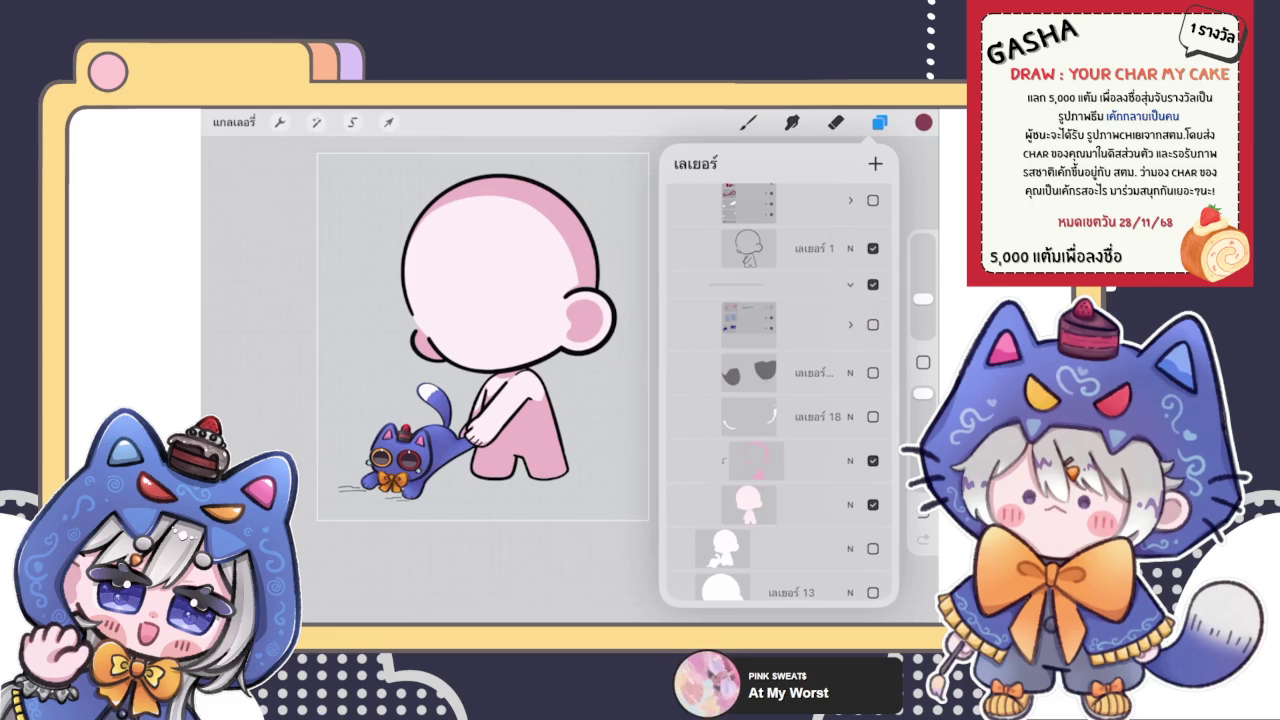
pyautogui.scroll(1, 779, 392)
pyautogui.click(872, 258)
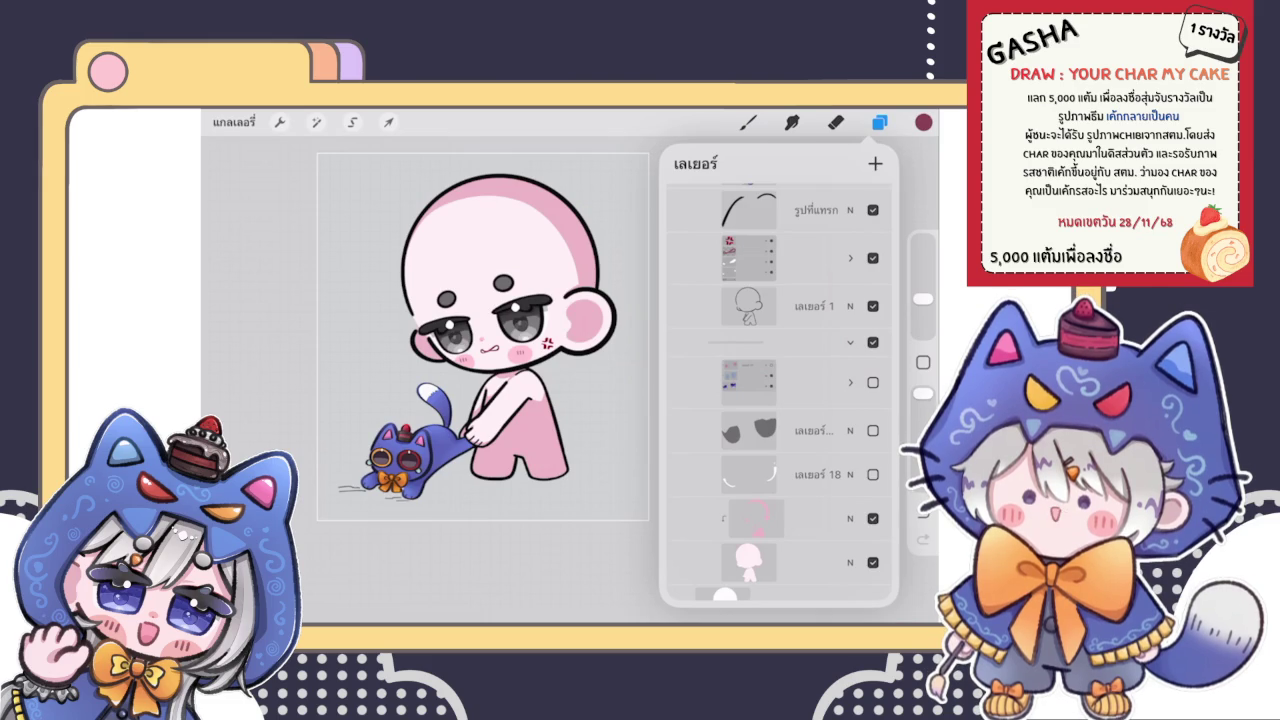
# From the gallery, open the cat-hood character artwork inside the first กอง stack
pyautogui.click(879, 122)
pyautogui.click(233, 122)
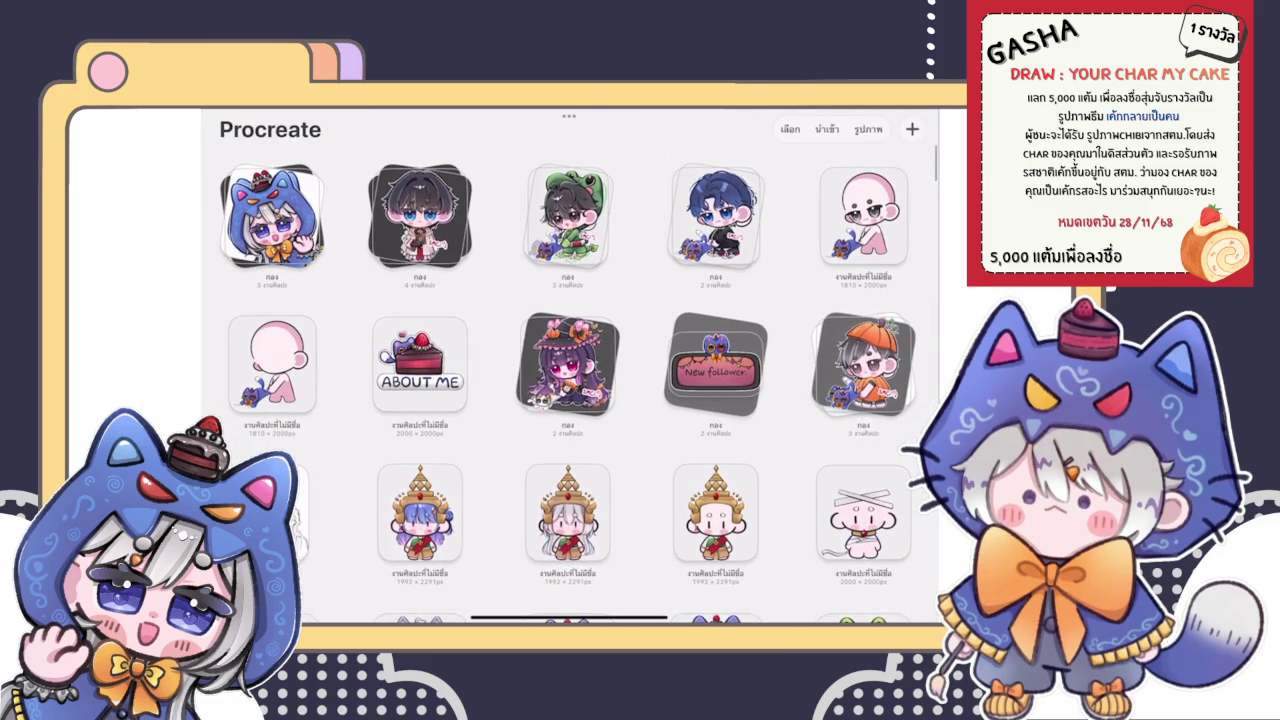
pyautogui.click(271, 215)
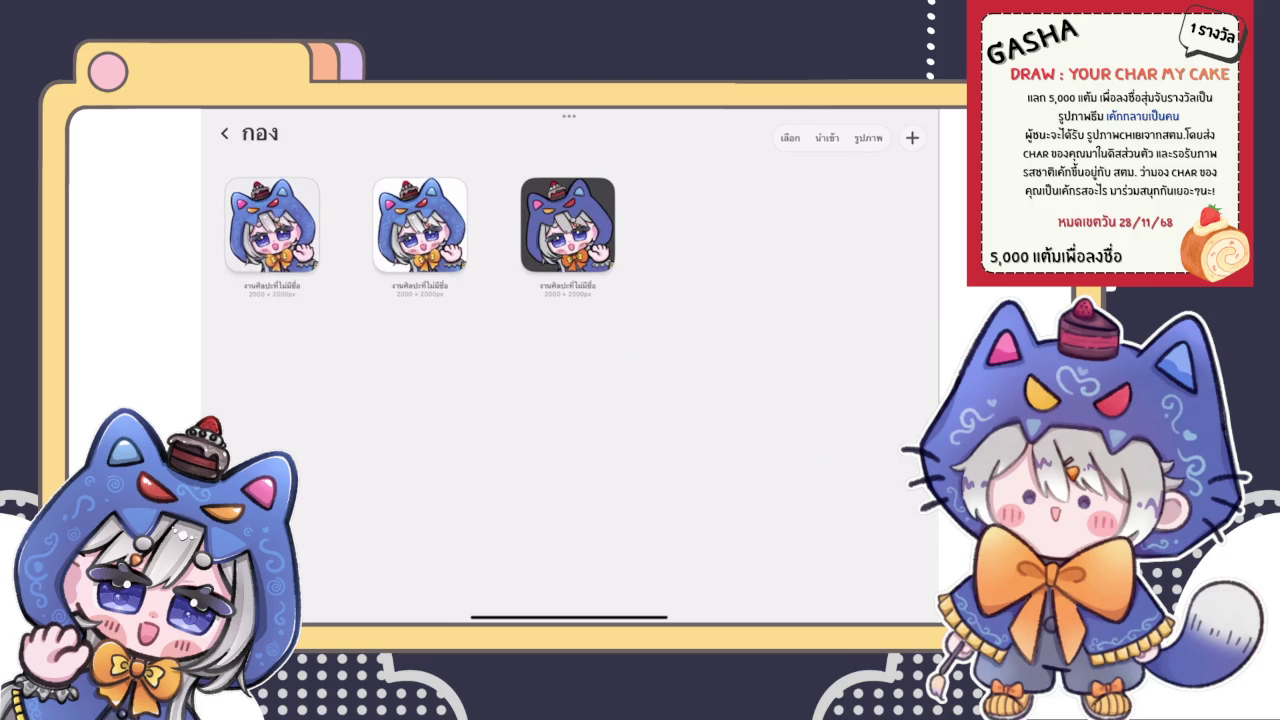
pyautogui.click(271, 225)
pyautogui.scroll(5, 570, 380)
pyautogui.scroll(3, 565, 265)
pyautogui.scroll(3, 565, 265)
# Leave the cake artwork and return to the กอง stack of three cat-hood chibis
pyautogui.scroll(1, 565, 265)
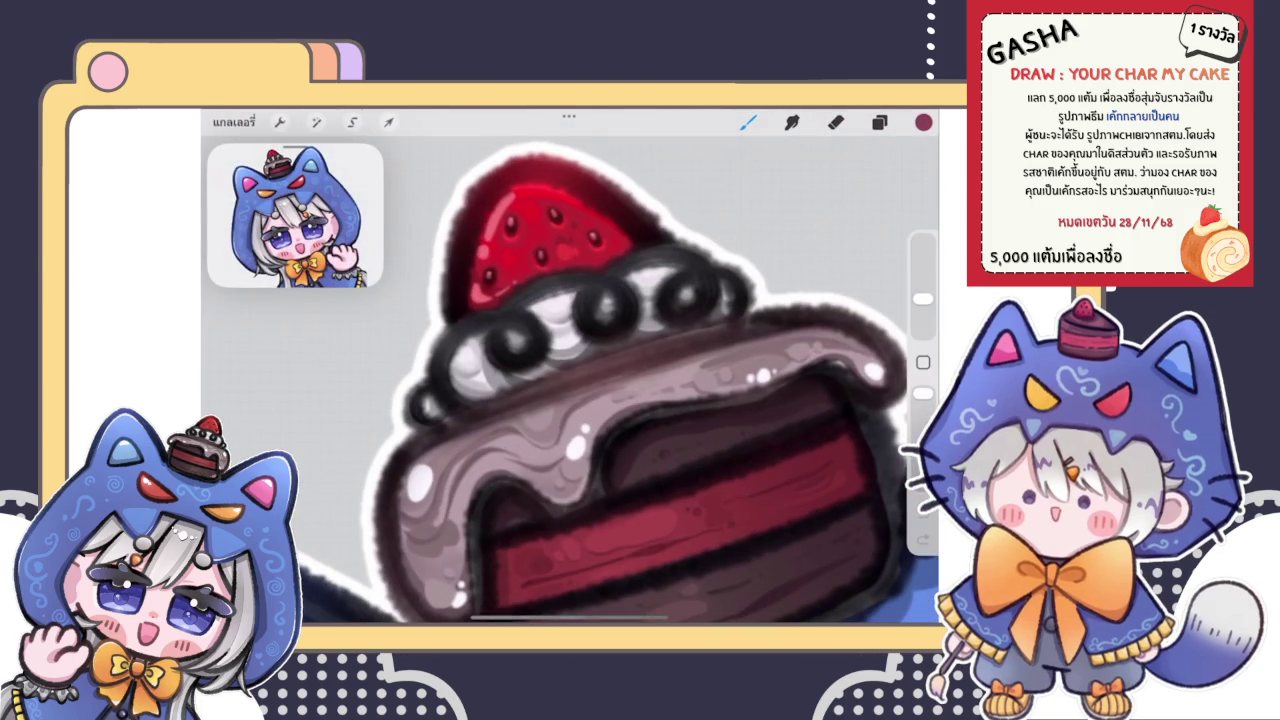
pyautogui.scroll(-2, 570, 380)
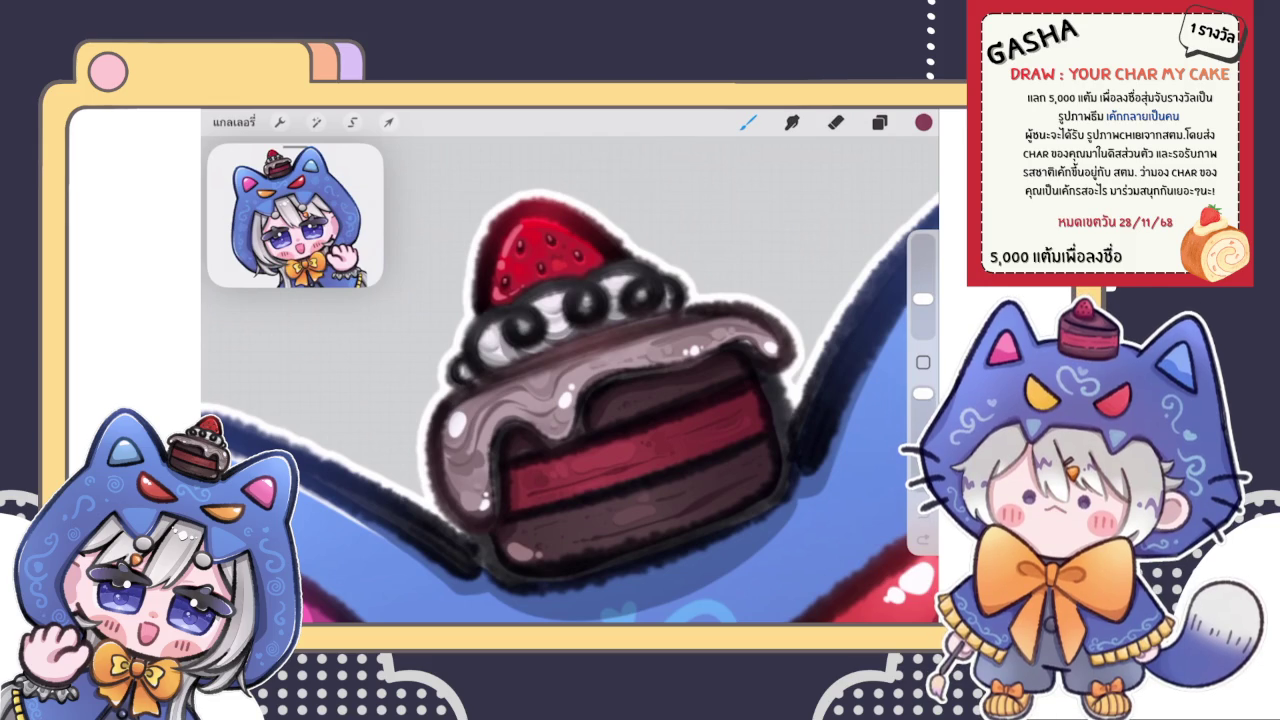
pyautogui.click(234, 121)
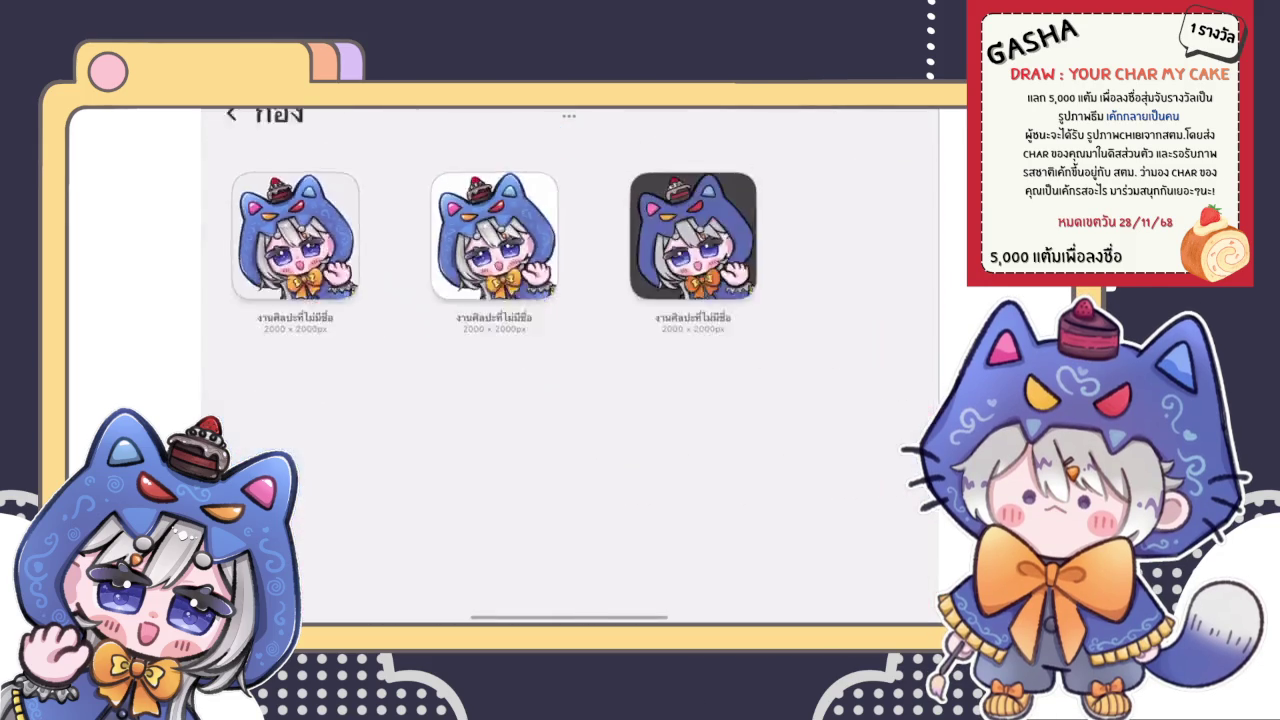
# Open the first blue-haired chibi artwork, with the small blue cat, from its stack in the main gallery
pyautogui.click(226, 133)
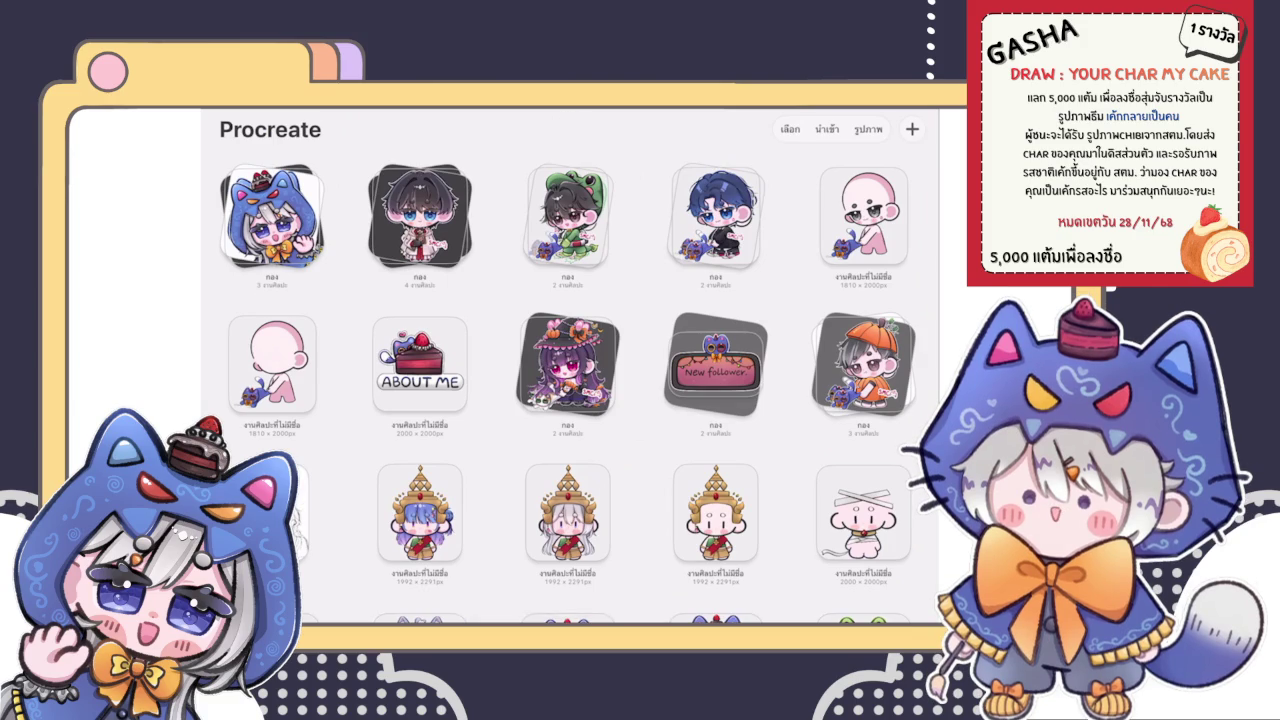
pyautogui.click(716, 215)
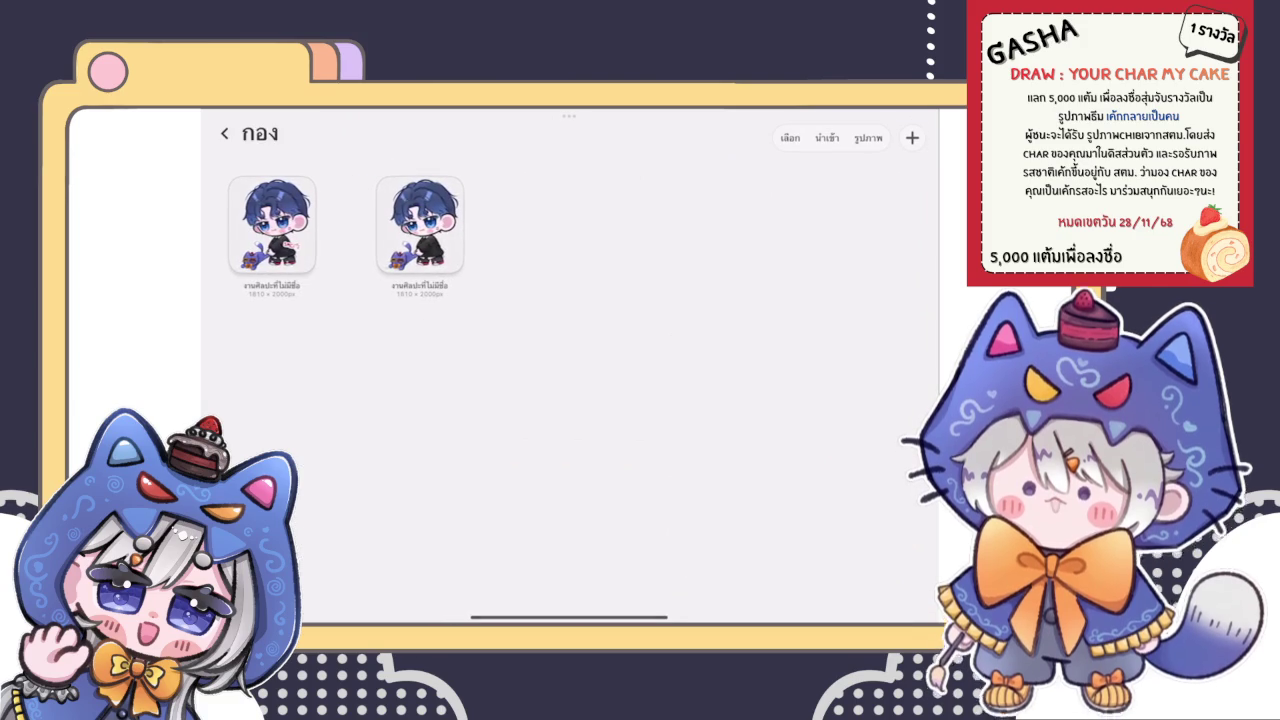
pyautogui.click(274, 225)
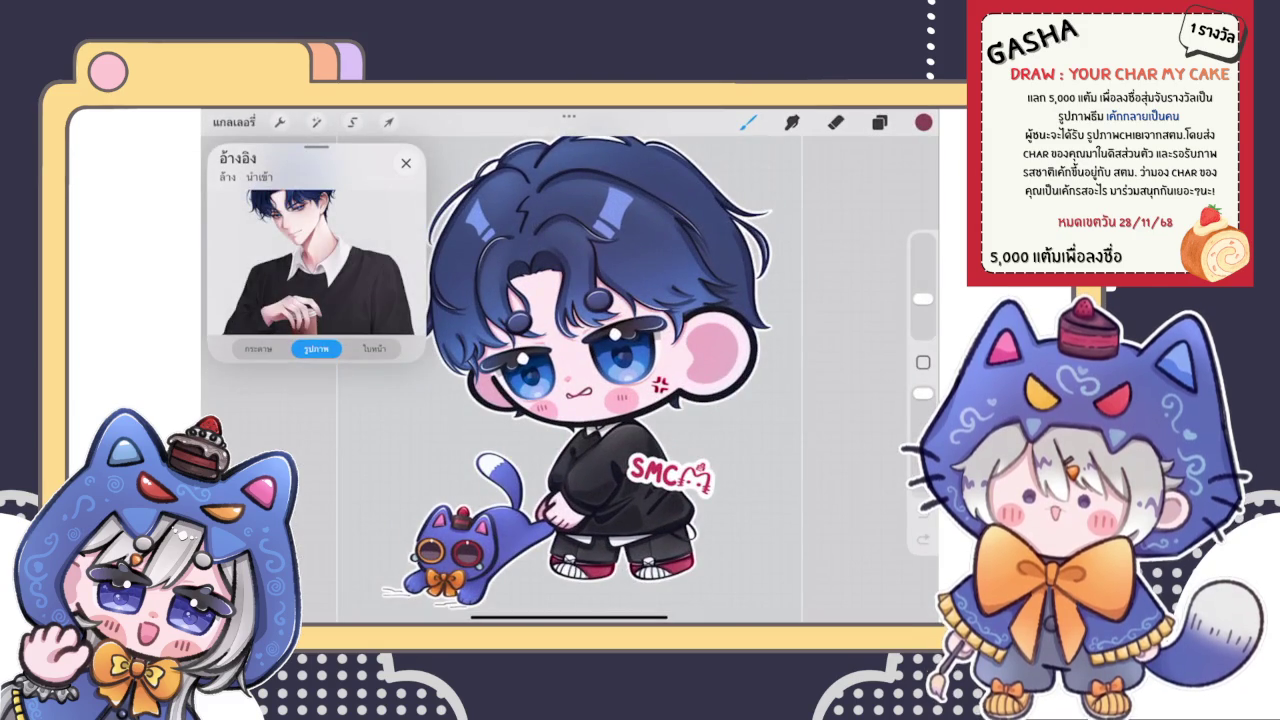
pyautogui.scroll(5, 600, 360)
pyautogui.scroll(-5, 600, 380)
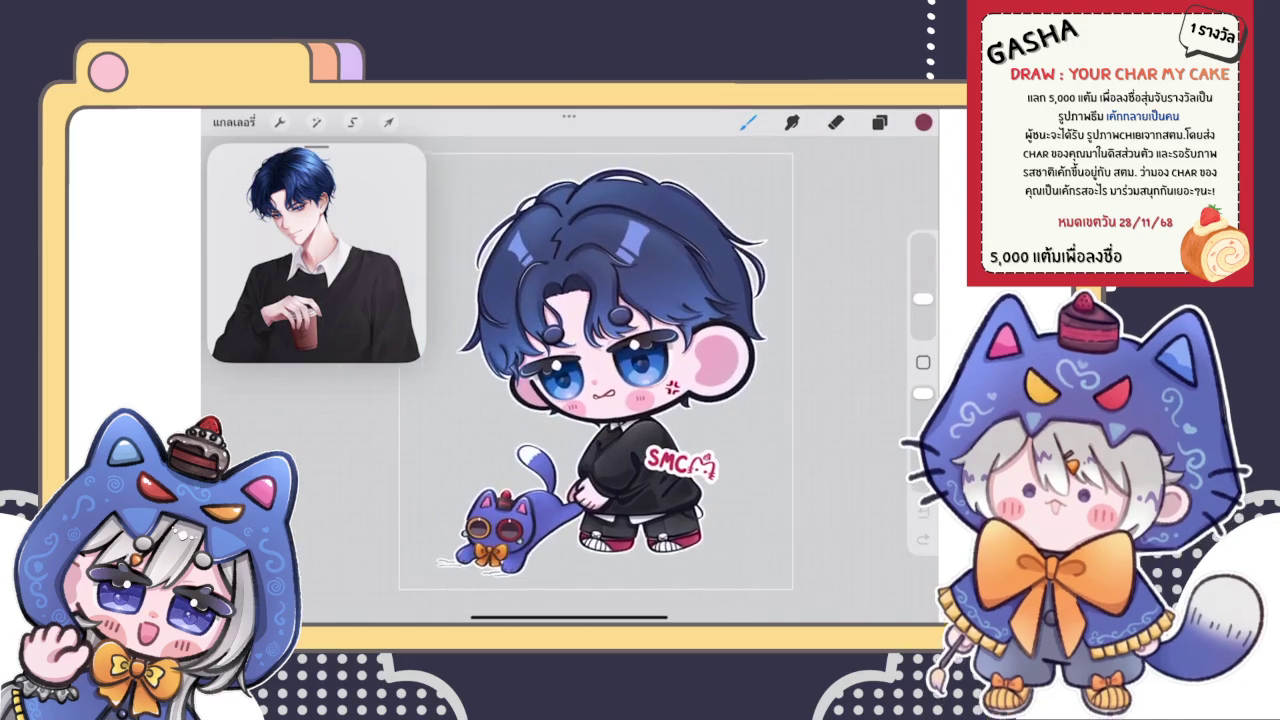